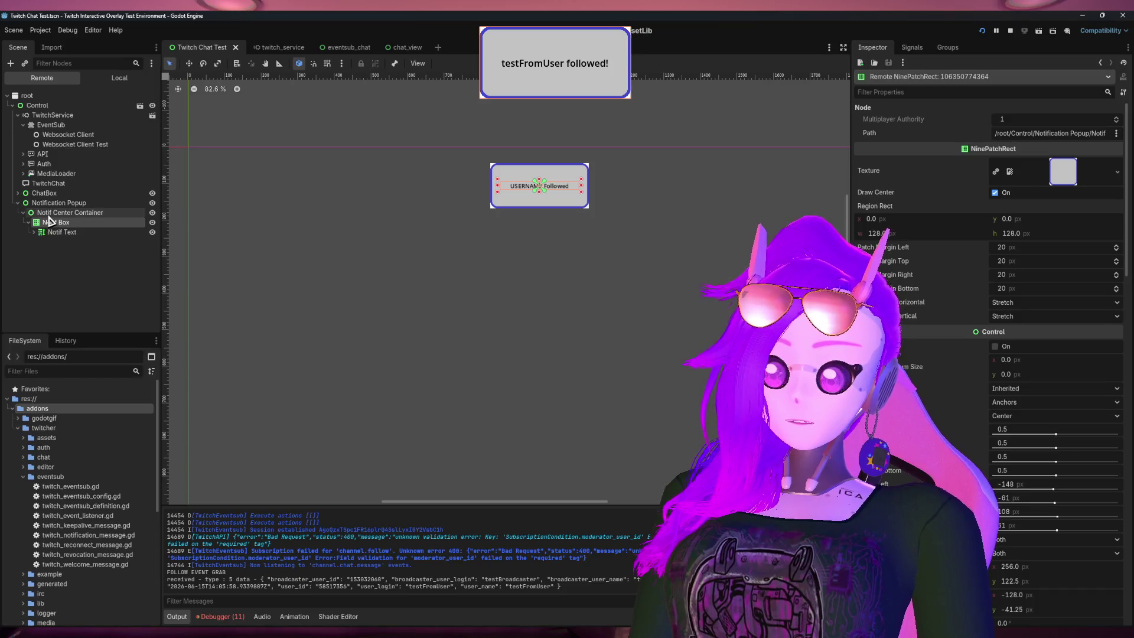
Step: Inspect the notification container and the Notif Box in the Remote scene tree
{"action": "left_click", "coordinate": [33, 232]}
{"action": "left_click", "coordinate": [57, 213]}
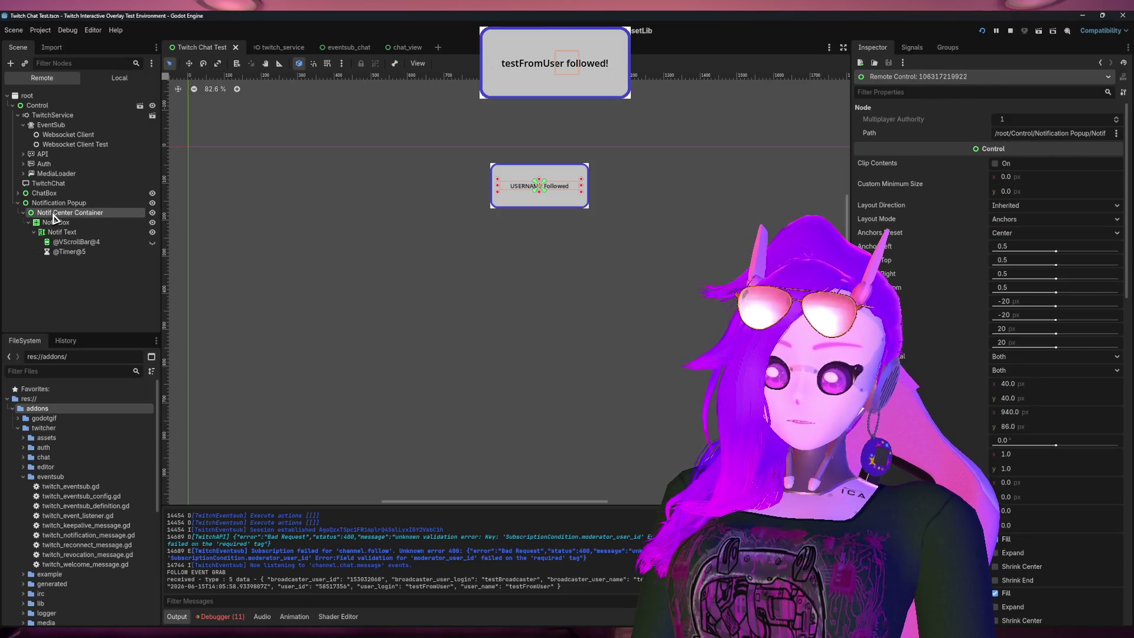
{"action": "left_click", "coordinate": [59, 221]}
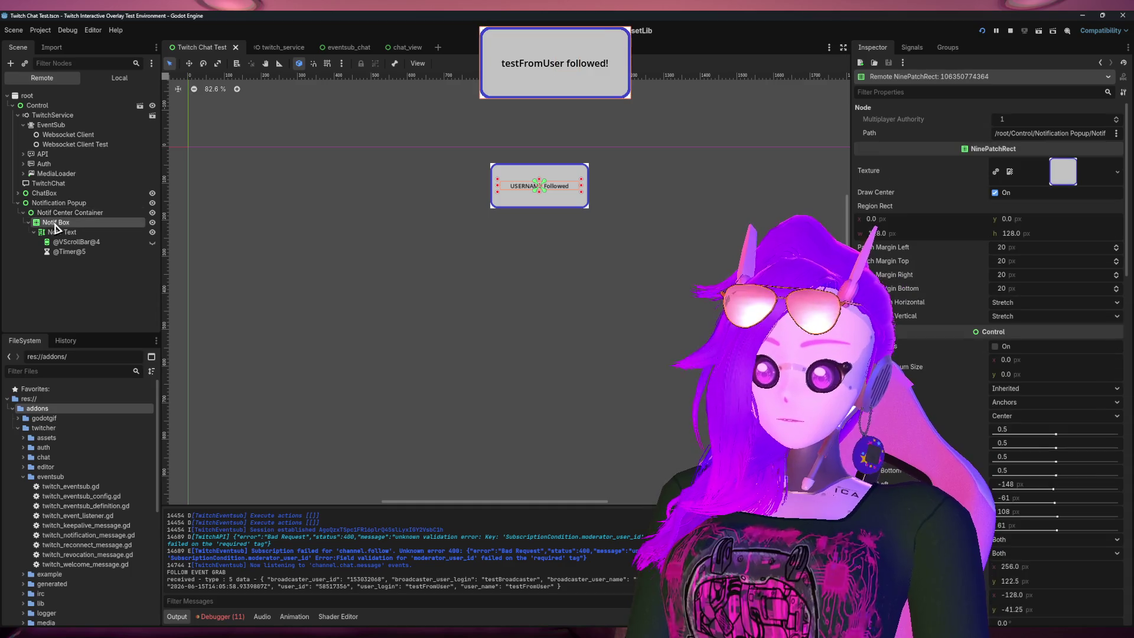
{"action": "left_click", "coordinate": [58, 213]}
{"action": "left_click", "coordinate": [57, 225]}
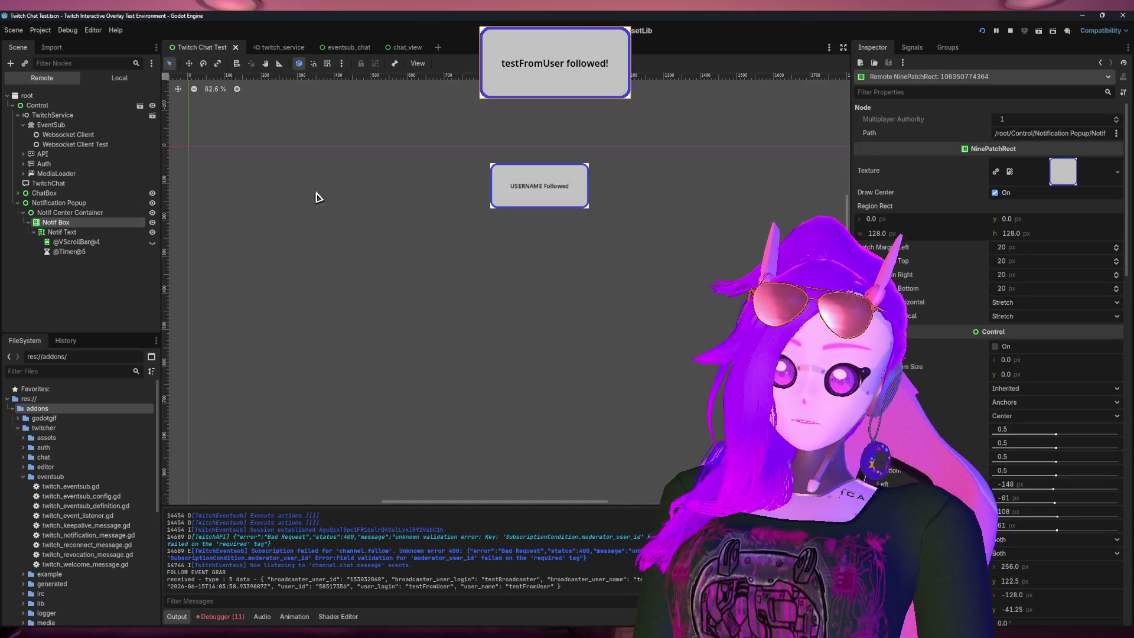
Step: Review the Notif Box's live properties, briefly checking the Notif Text node
{"action": "scroll", "coordinate": [982, 385], "scroll_direction": "down", "scroll_amount": 3}
{"action": "scroll", "coordinate": [982, 384], "scroll_direction": "down", "scroll_amount": 2}
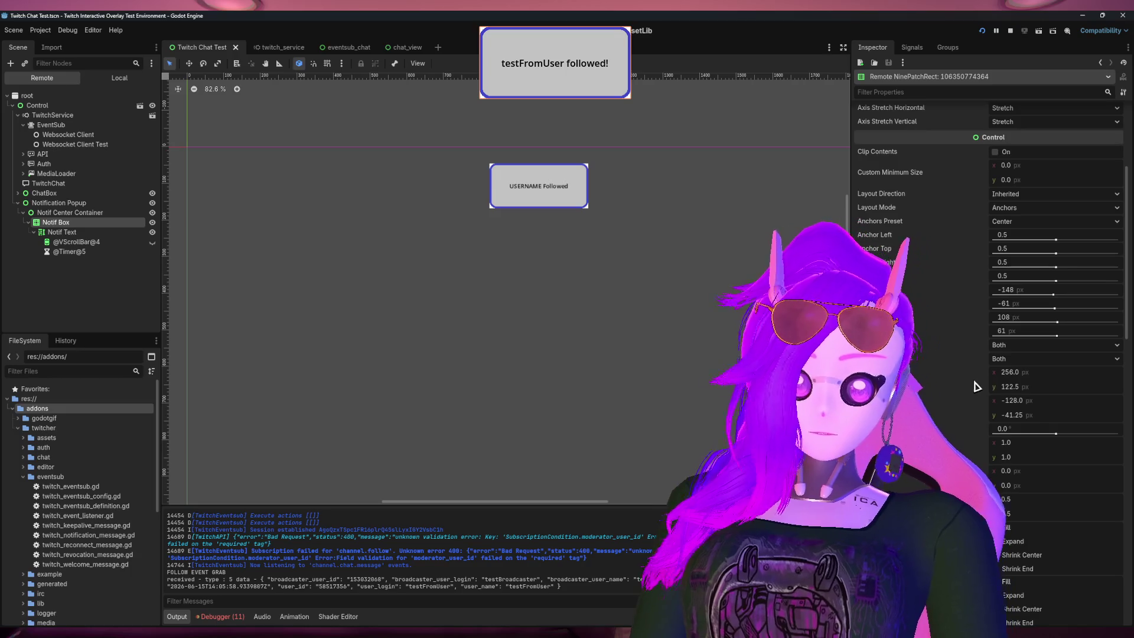
{"action": "scroll", "coordinate": [926, 375], "scroll_direction": "up", "scroll_amount": 2}
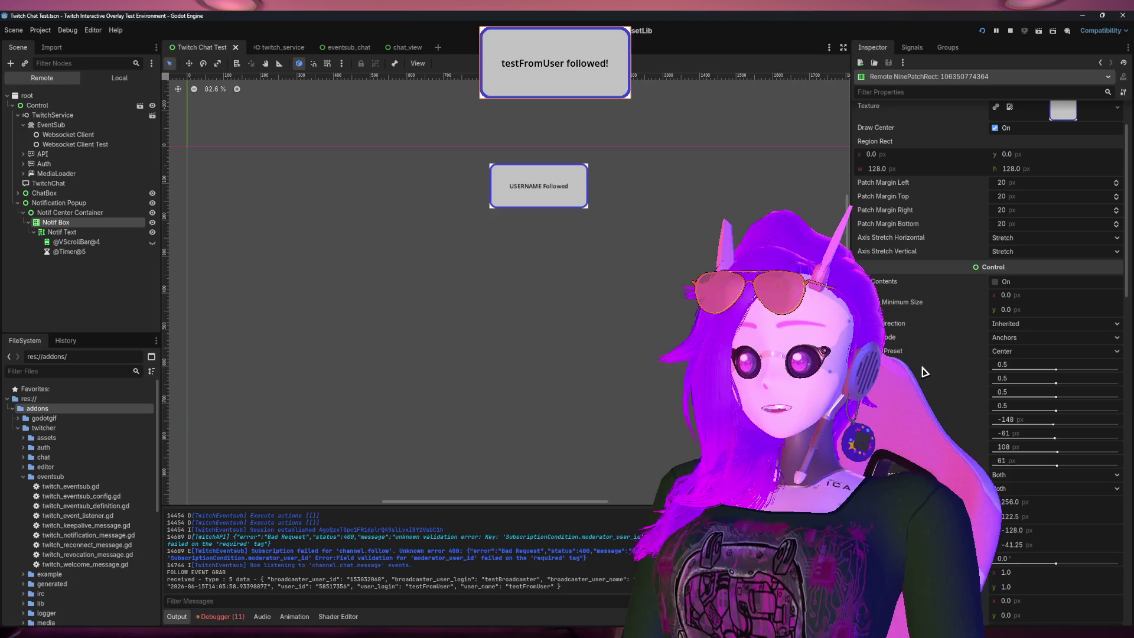
{"action": "left_click", "coordinate": [62, 232]}
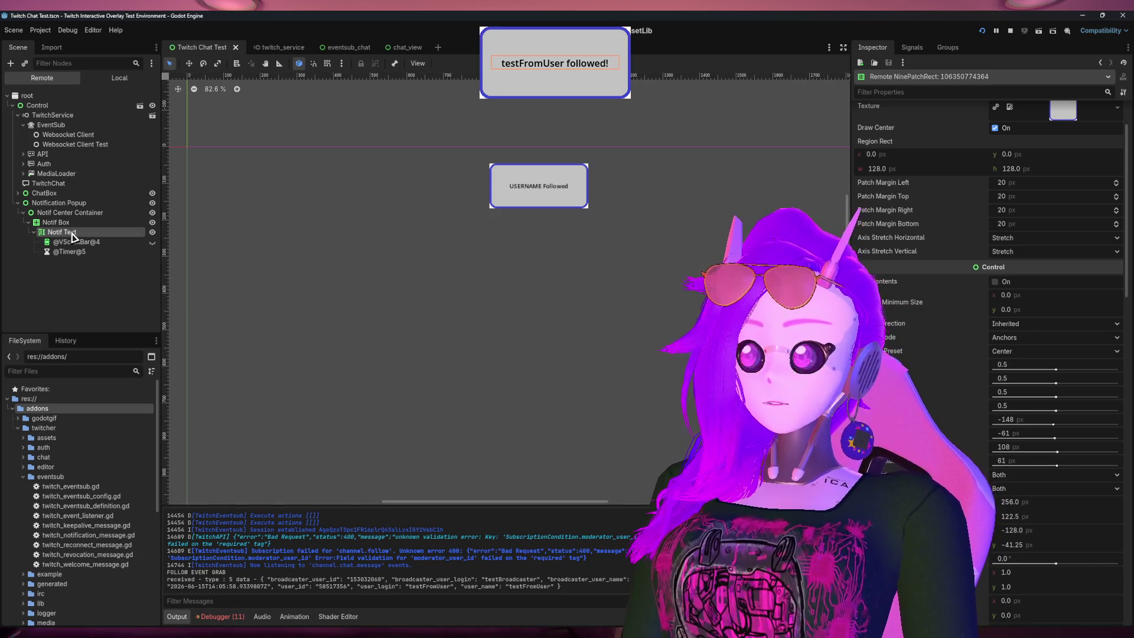
{"action": "left_click", "coordinate": [56, 222]}
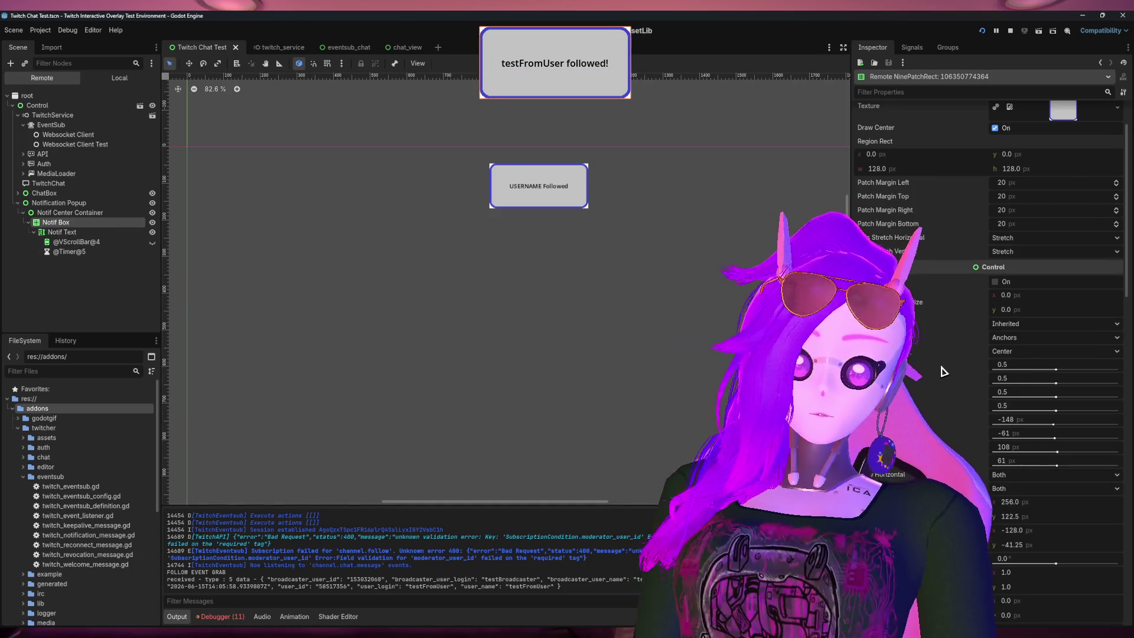
{"action": "scroll", "coordinate": [943, 371], "scroll_direction": "up", "scroll_amount": 1}
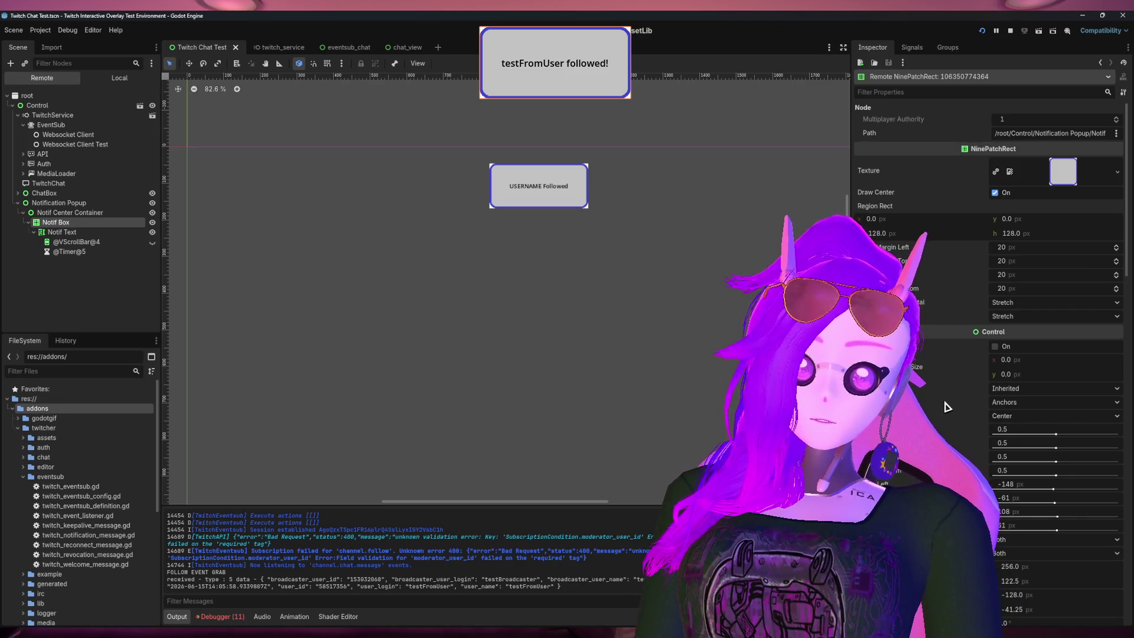
{"action": "scroll", "coordinate": [943, 400], "scroll_direction": "down", "scroll_amount": 4}
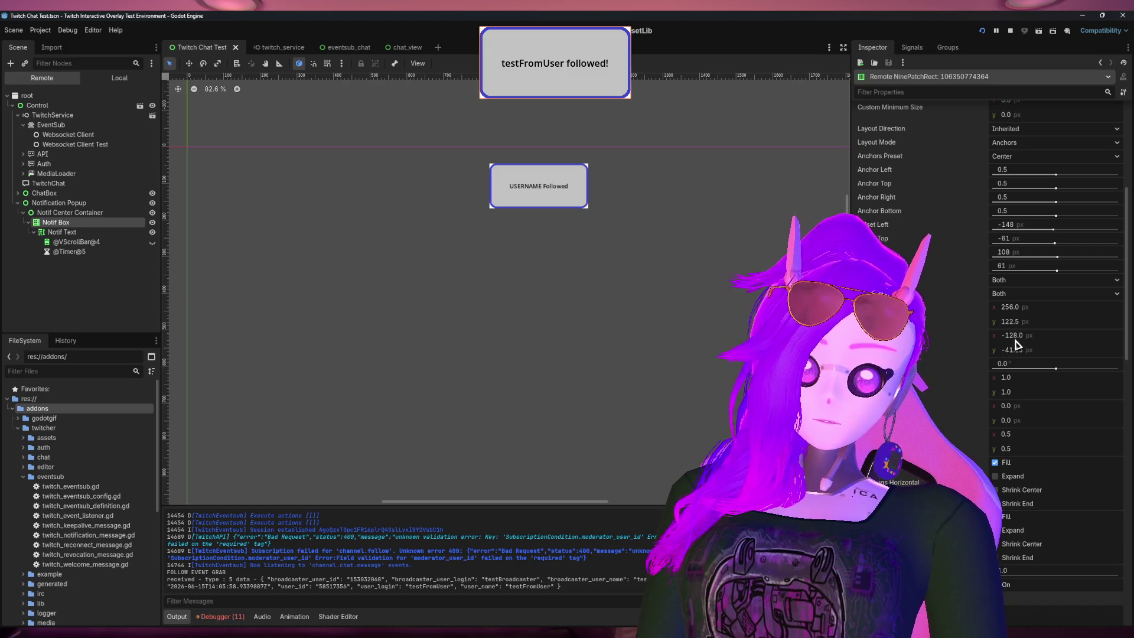
Step: Test moving the live popup box right to x 120, then restore x to -128
{"action": "left_click_drag", "start_coordinate": [1015, 341], "coordinate": [1021, 341]}
{"action": "left_click", "coordinate": [1019, 336]}
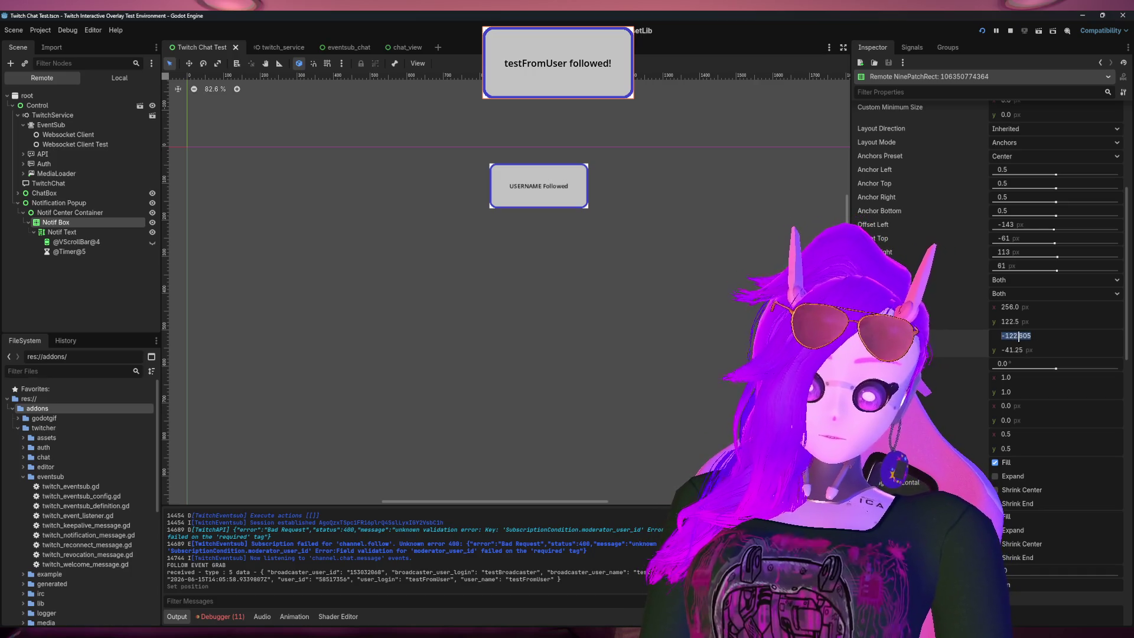
{"action": "type", "text": "120"}
{"action": "key", "text": "Return"}
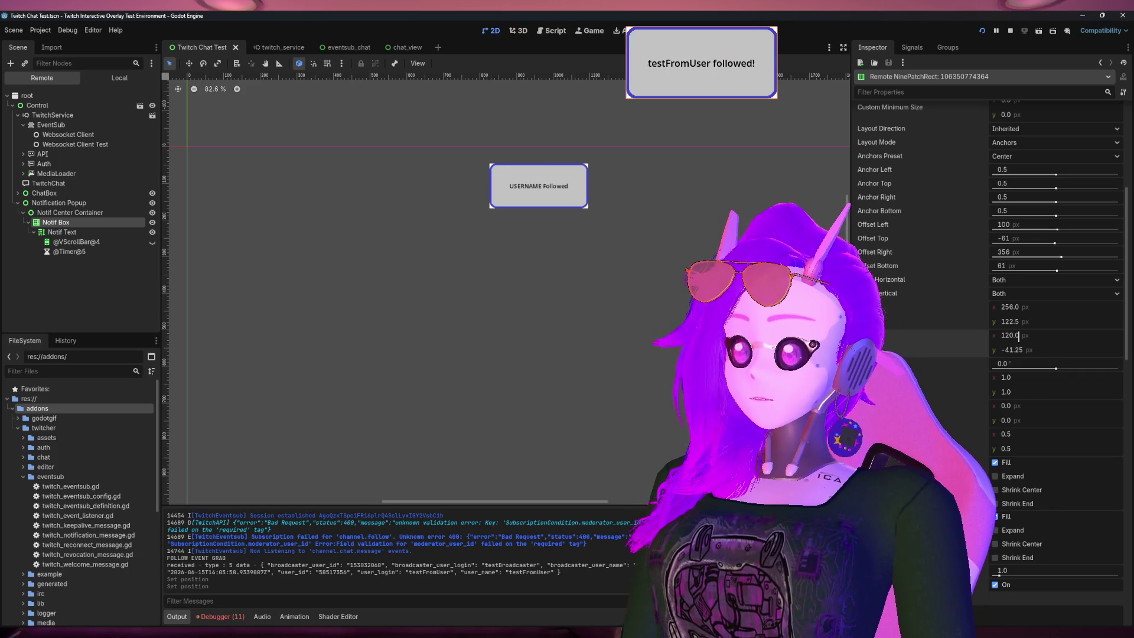
{"action": "left_click", "coordinate": [1019, 335]}
{"action": "type", "text": "-128"}
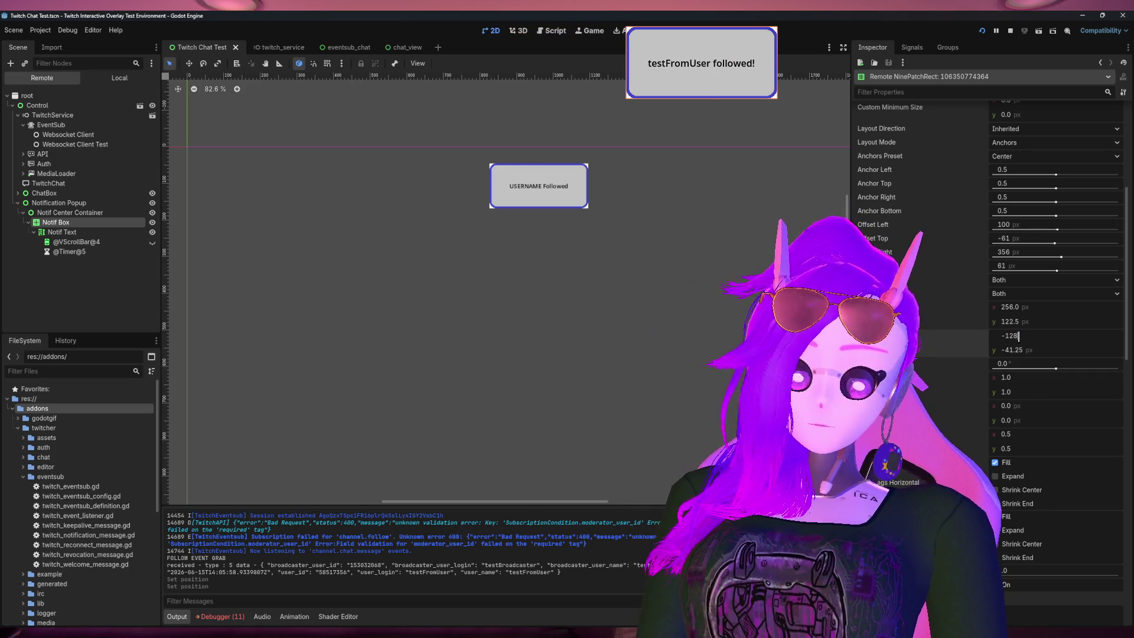
{"action": "key", "text": "Return"}
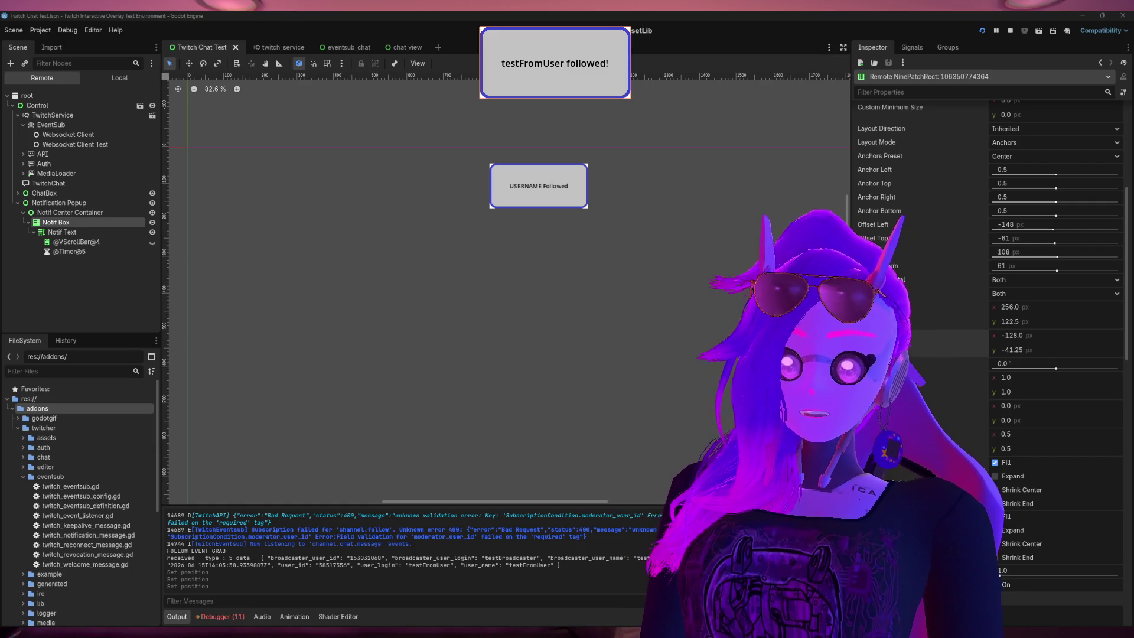
Step: Step from root Control through Notification Popup and Notif Box to the Notif Center Container's center anchors
{"action": "left_click", "coordinate": [738, 358]}
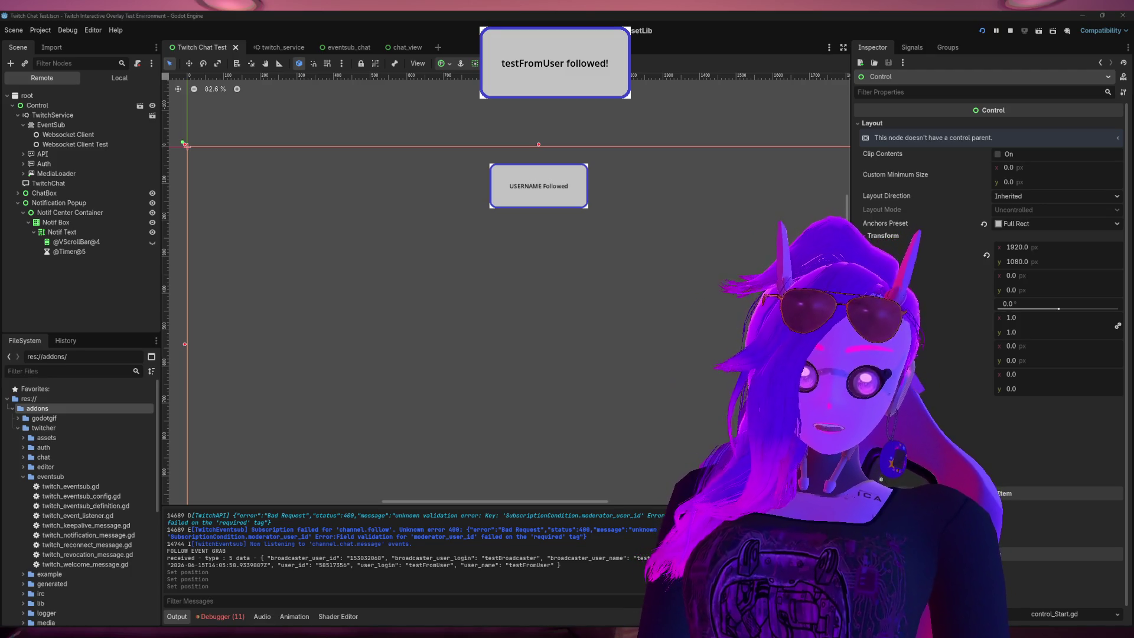
{"action": "left_click", "coordinate": [538, 186]}
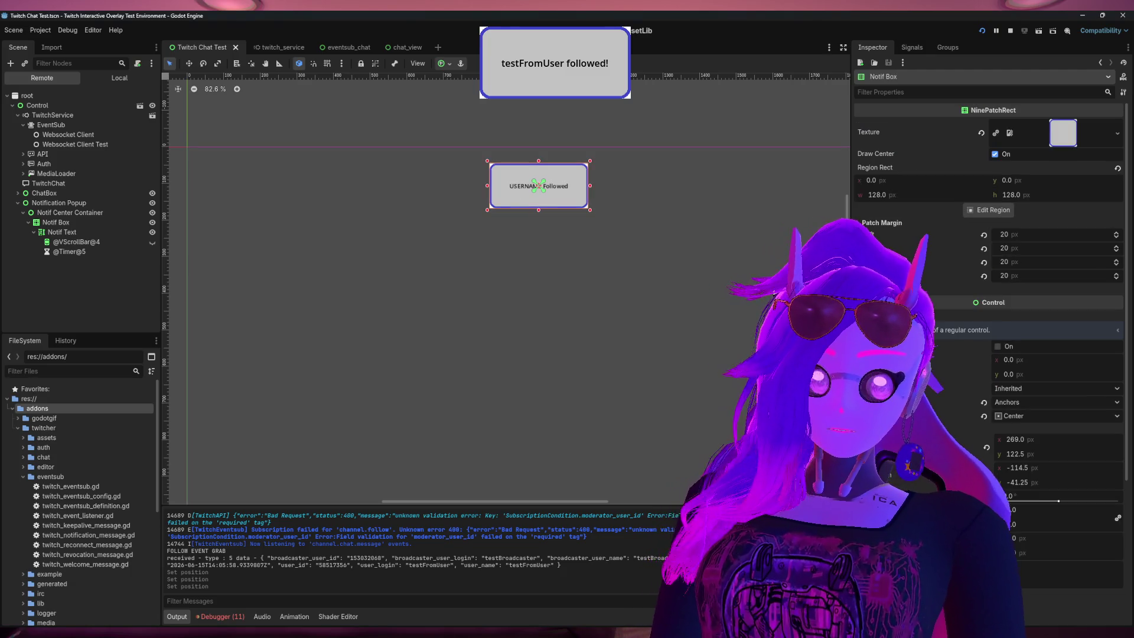
{"action": "left_click", "coordinate": [69, 144]}
{"action": "left_click", "coordinate": [70, 202]}
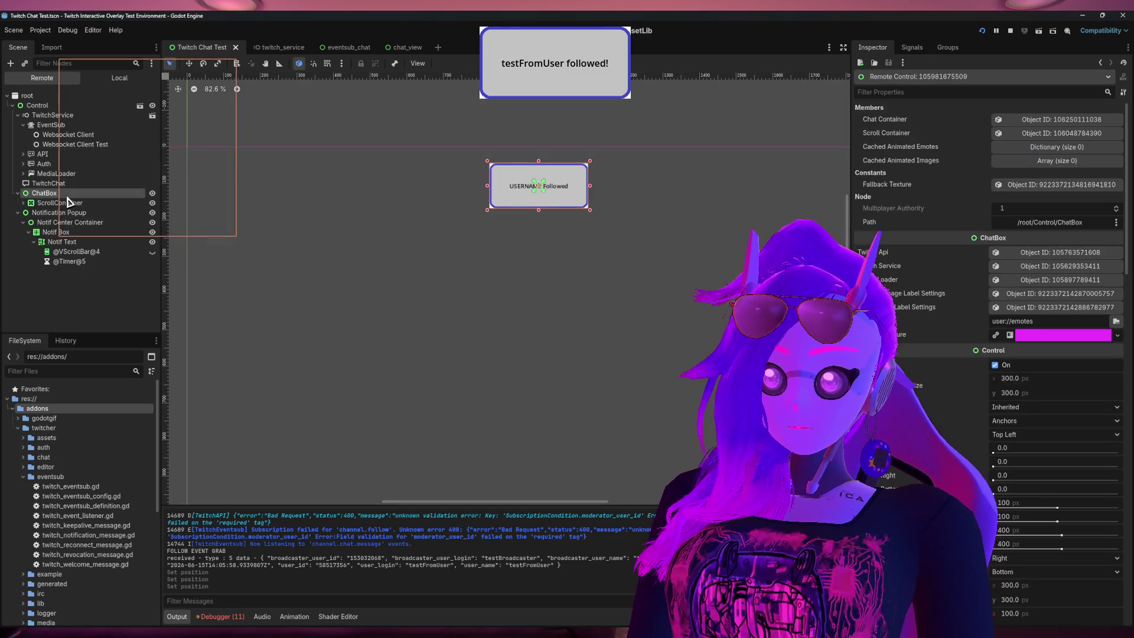
{"action": "left_click", "coordinate": [65, 233]}
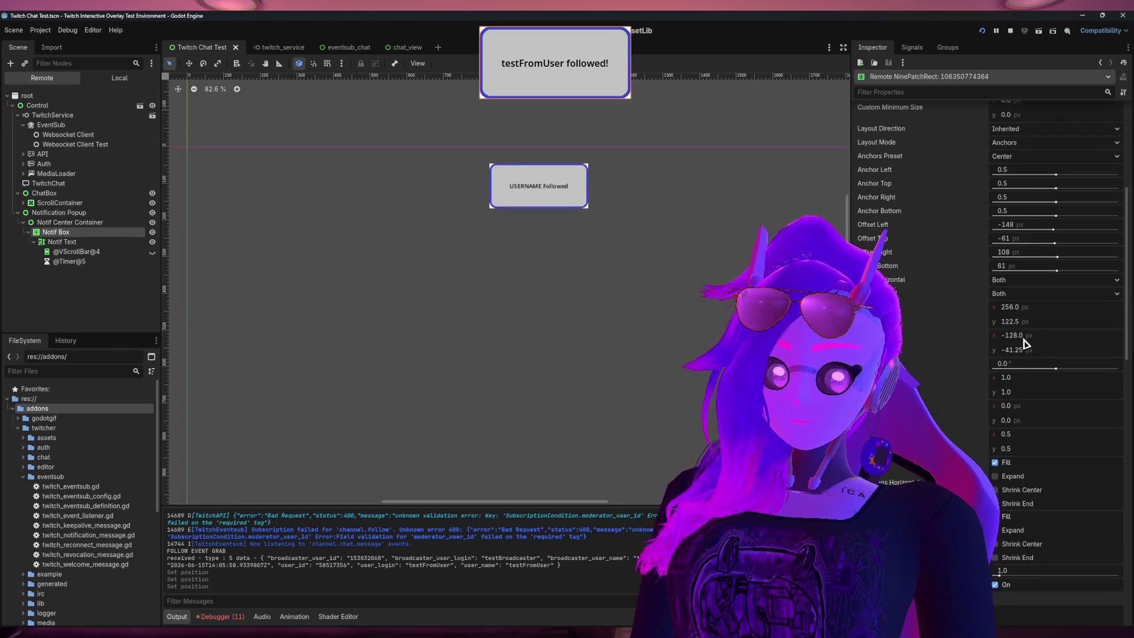
{"action": "left_click", "coordinate": [71, 223]}
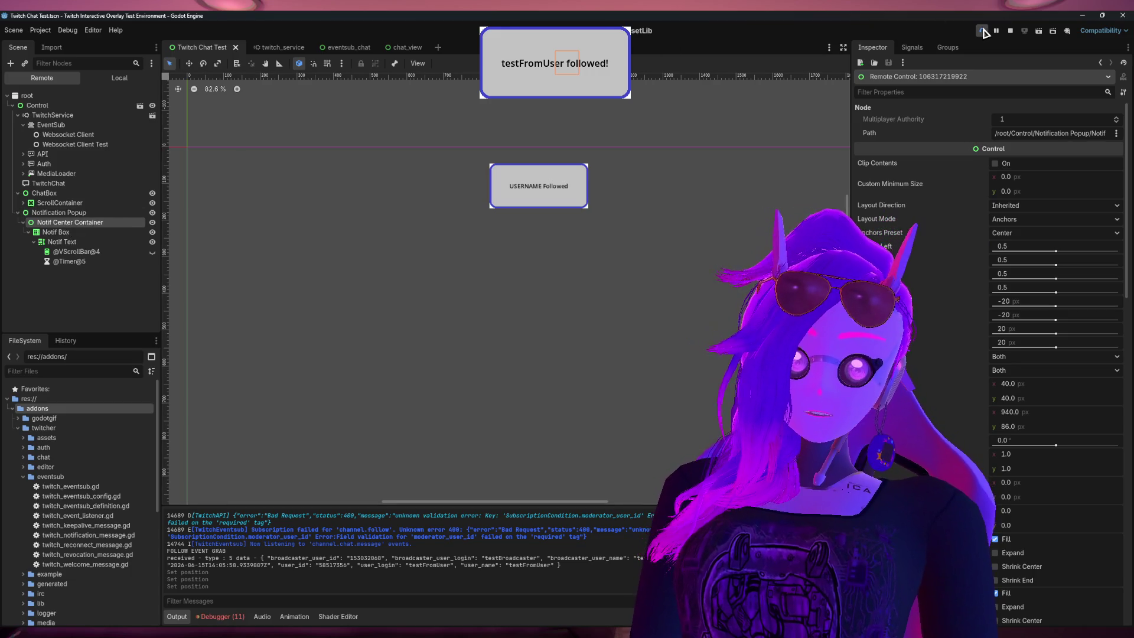
Step: Stop the running game and select the Notif Center Container for editing
{"action": "left_click", "coordinate": [1009, 31]}
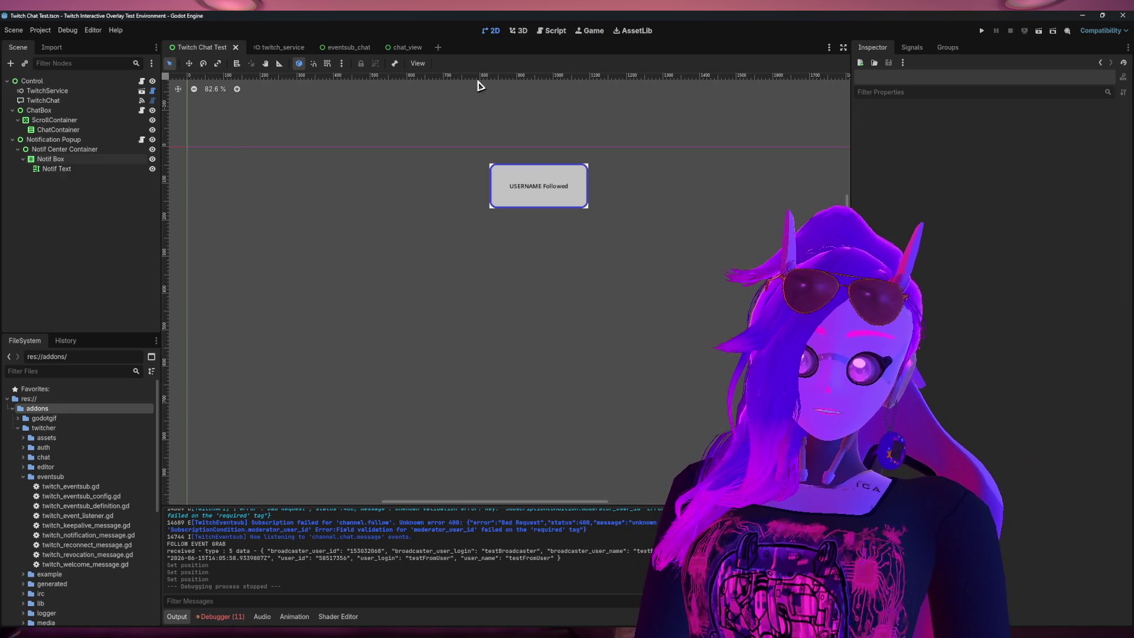
{"action": "left_click", "coordinate": [538, 185]}
{"action": "left_click", "coordinate": [65, 148]}
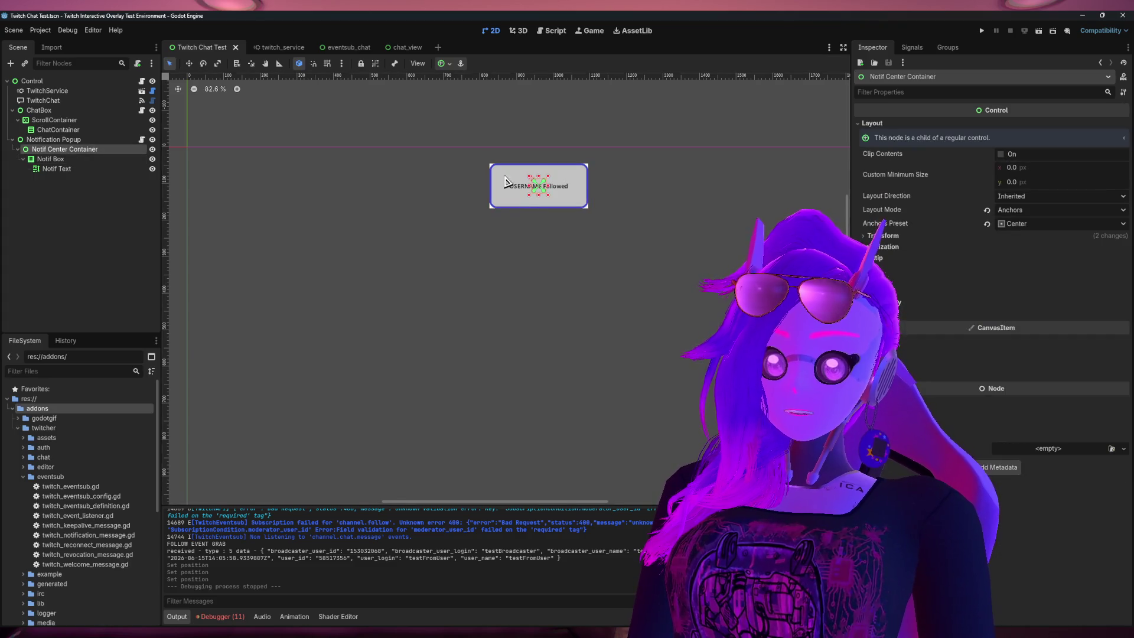
{"action": "scroll", "coordinate": [519, 186], "scroll_direction": "up", "scroll_amount": 10}
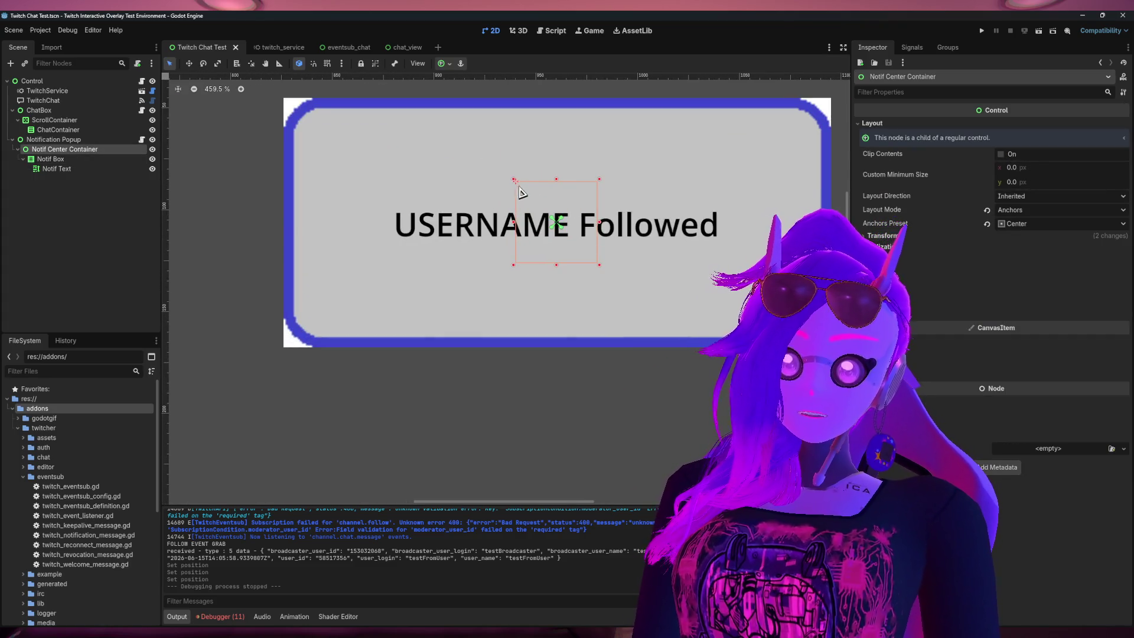
{"action": "scroll", "coordinate": [460, 328], "scroll_direction": "down", "scroll_amount": 3}
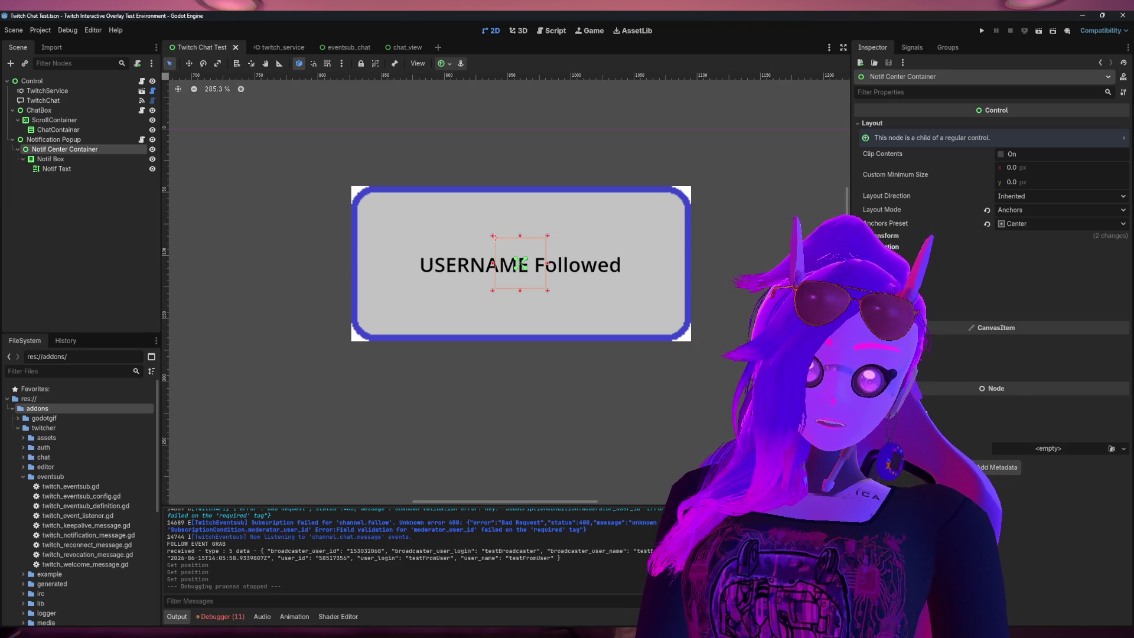
Step: Set the container's Transform Position to 0, 0, then undo the last change
{"action": "left_click", "coordinate": [1039, 235]}
{"action": "left_click", "coordinate": [1016, 248]}
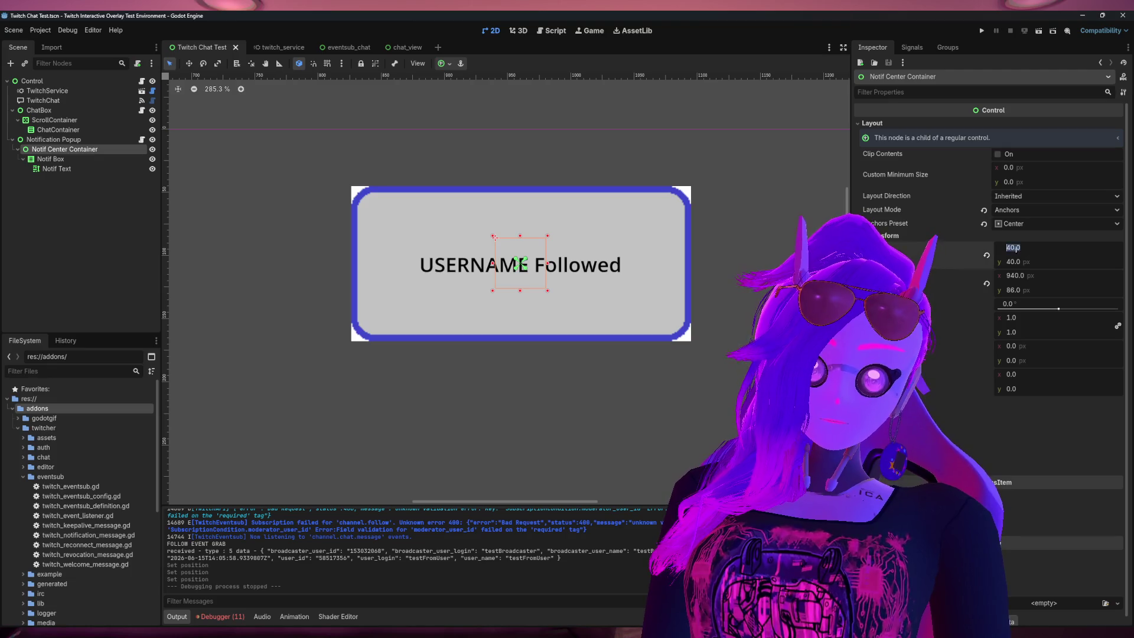
{"action": "type", "text": "0"}
{"action": "key", "text": "Return"}
{"action": "left_click", "coordinate": [1018, 262]}
{"action": "type", "text": "0"}
{"action": "key", "text": "Return"}
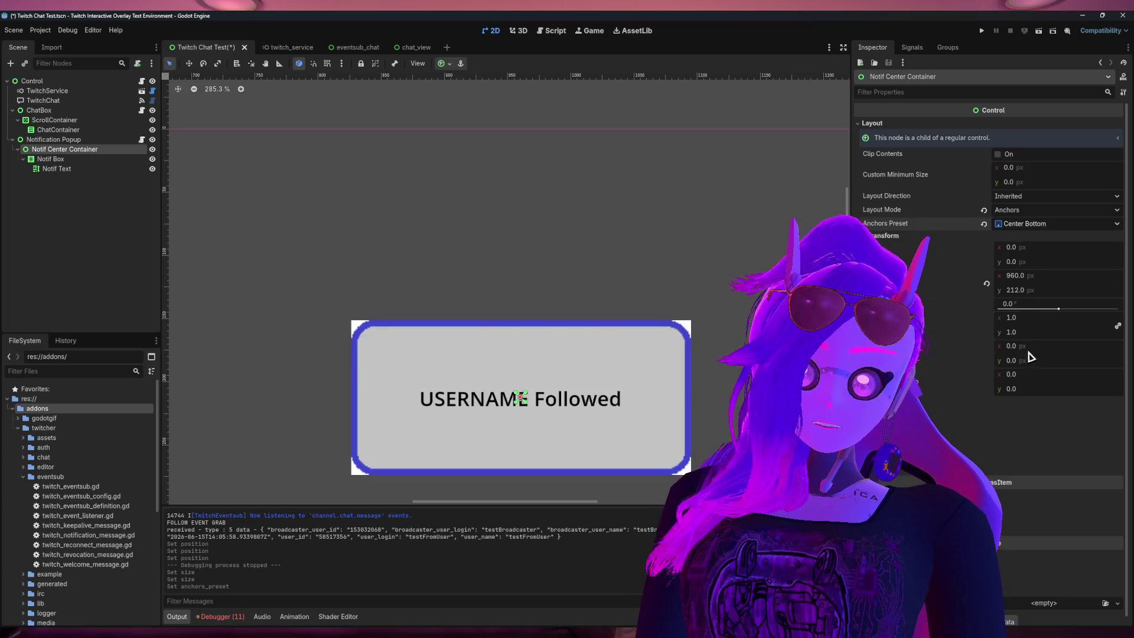
{"action": "key", "text": "ctrl+z"}
Step: Switch the Notif Box's anchors preset to Top Left, then back to Center
{"action": "left_click", "coordinate": [61, 161]}
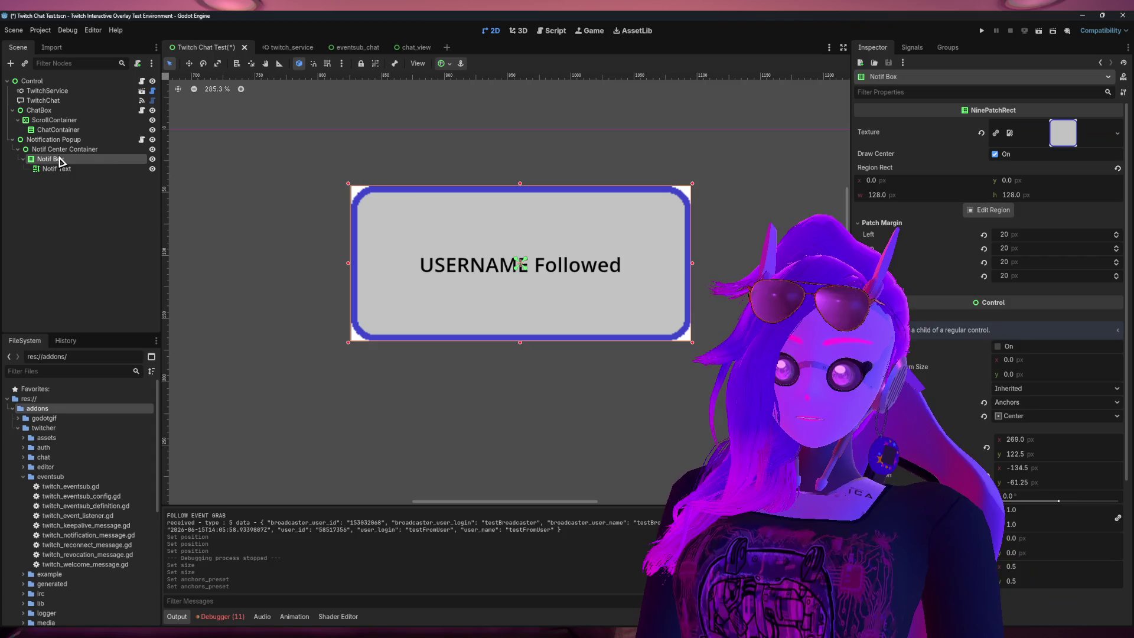
{"action": "left_click", "coordinate": [62, 150]}
{"action": "left_click", "coordinate": [63, 158]}
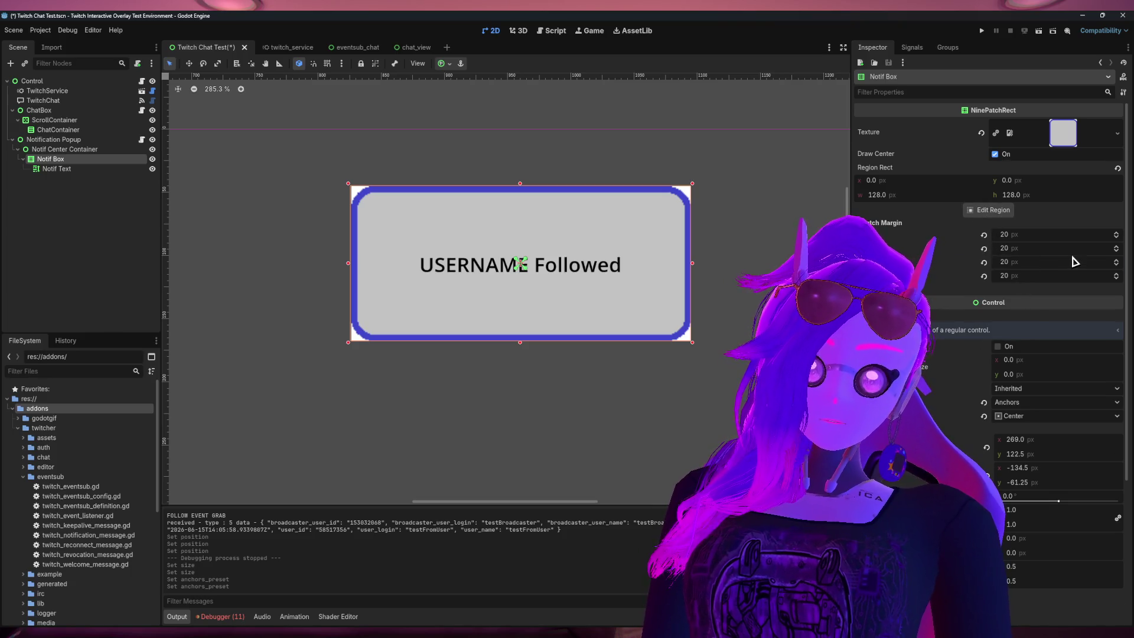
{"action": "scroll", "coordinate": [1050, 301], "scroll_direction": "down", "scroll_amount": 1}
{"action": "left_click", "coordinate": [1012, 354]}
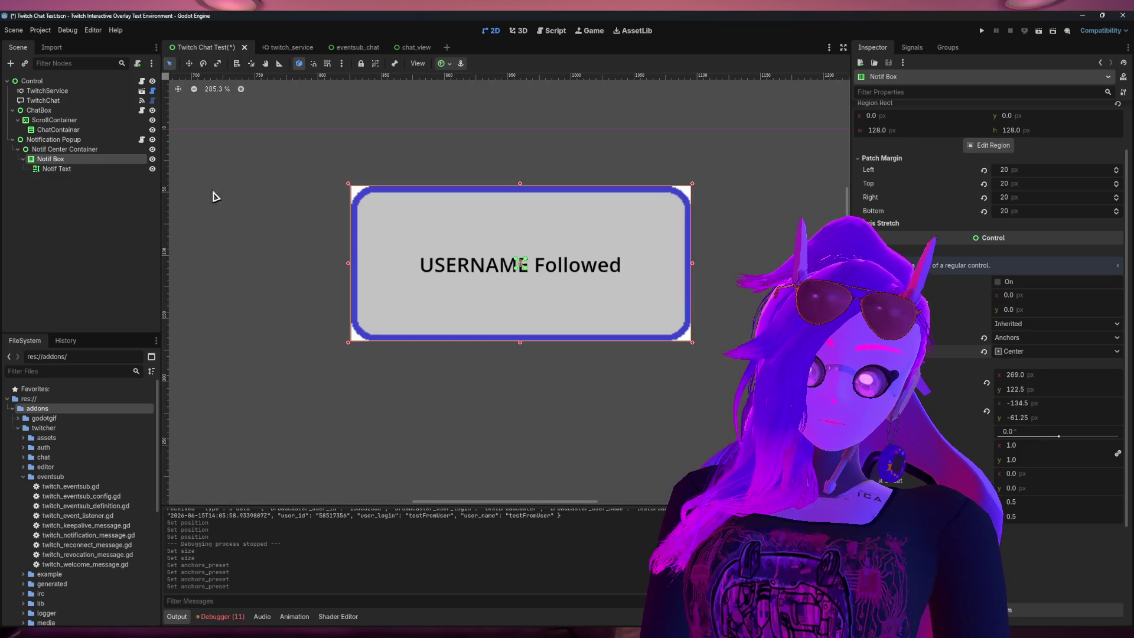
{"action": "left_click", "coordinate": [97, 200]}
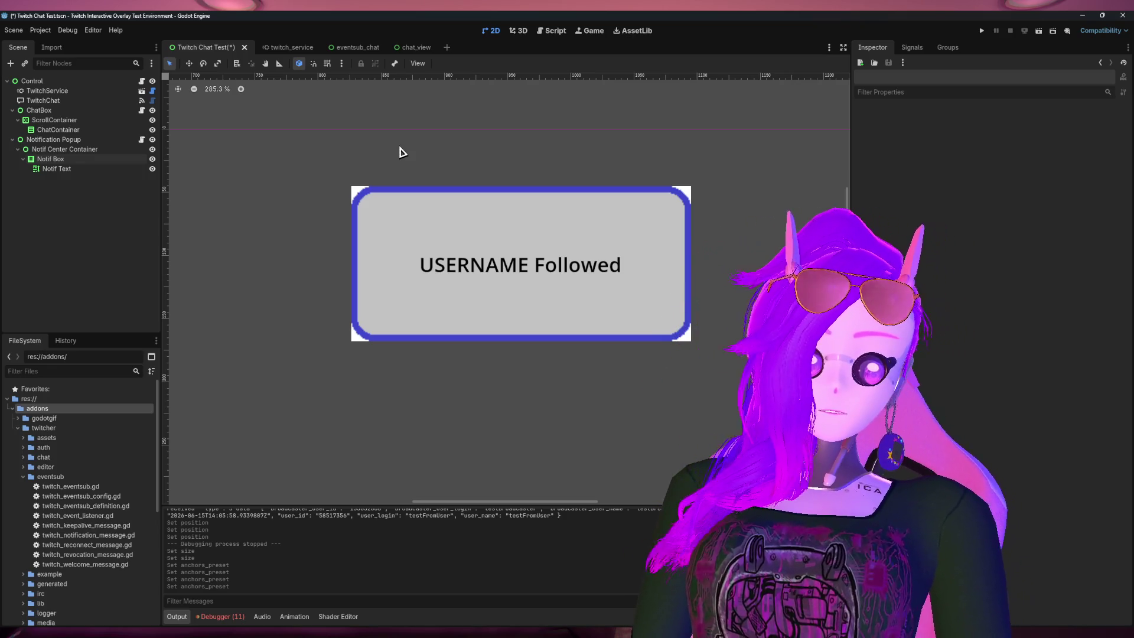
Step: Save and run the project to test the 'USERNAME Followed' popup
{"action": "left_click", "coordinate": [983, 32]}
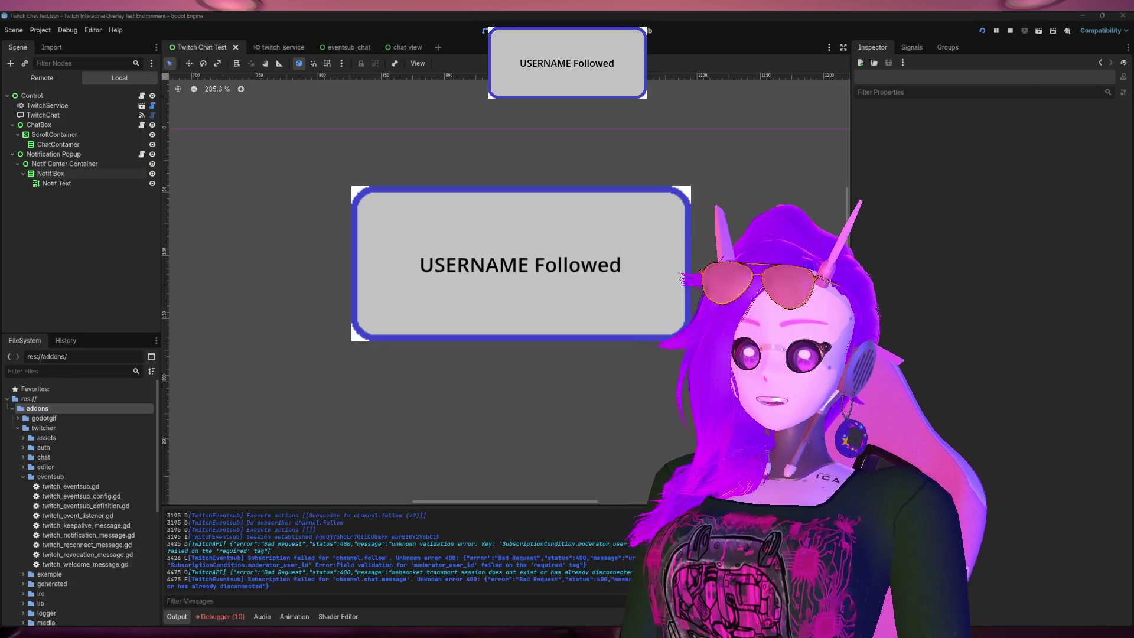
{"action": "scroll", "coordinate": [653, 233], "scroll_direction": "down", "scroll_amount": 6}
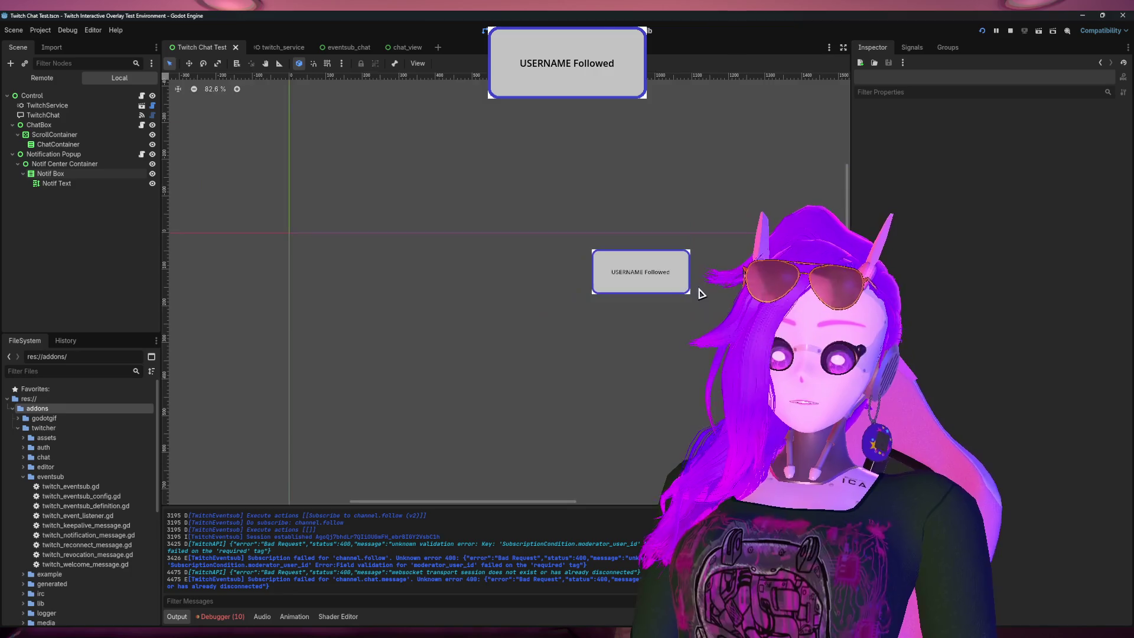